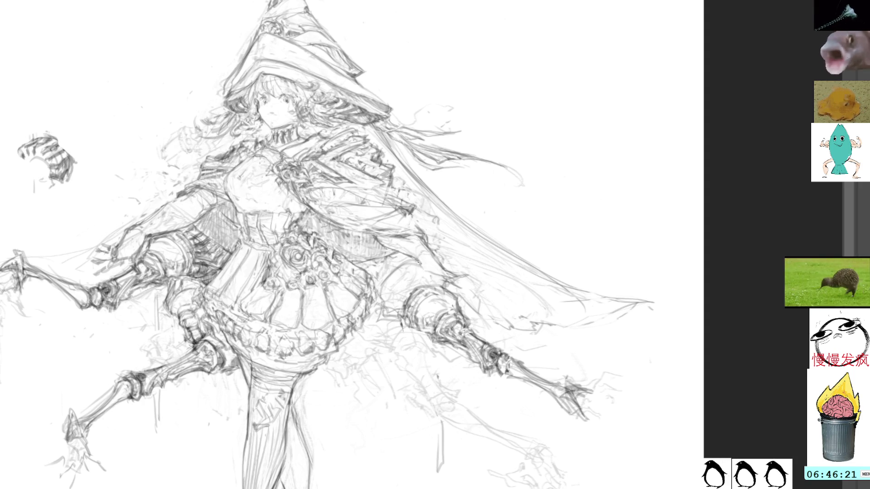
Darken the pencil marks along the skirt's right edge and beside the right mechanical arm.
{"action": "mouse_move", "coordinate": [418, 259]}
{"action": "left_mouse_down"}
{"action": "mouse_move", "coordinate": [455, 279]}
{"action": "mouse_move", "coordinate": [441, 261]}
{"action": "left_mouse_up"}
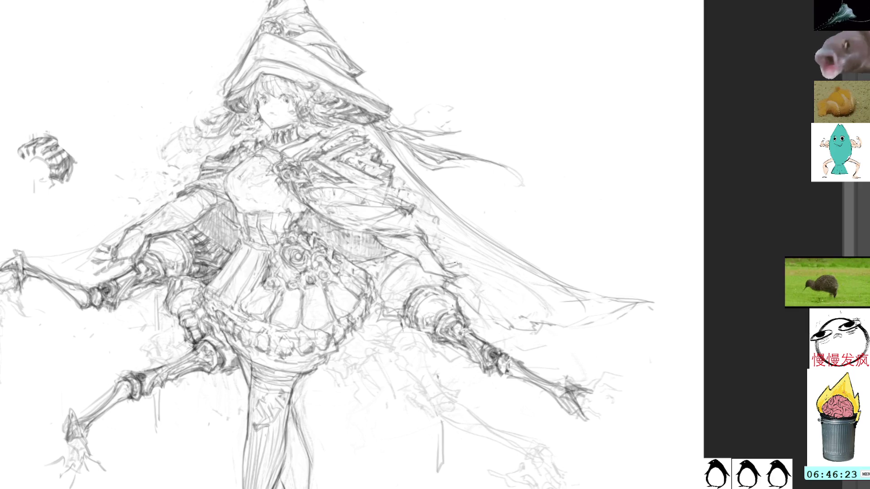
{"action": "mouse_move", "coordinate": [384, 300]}
{"action": "left_mouse_down"}
{"action": "mouse_move", "coordinate": [384, 311]}
{"action": "mouse_move", "coordinate": [380, 294]}
{"action": "mouse_move", "coordinate": [415, 267]}
{"action": "left_mouse_up"}
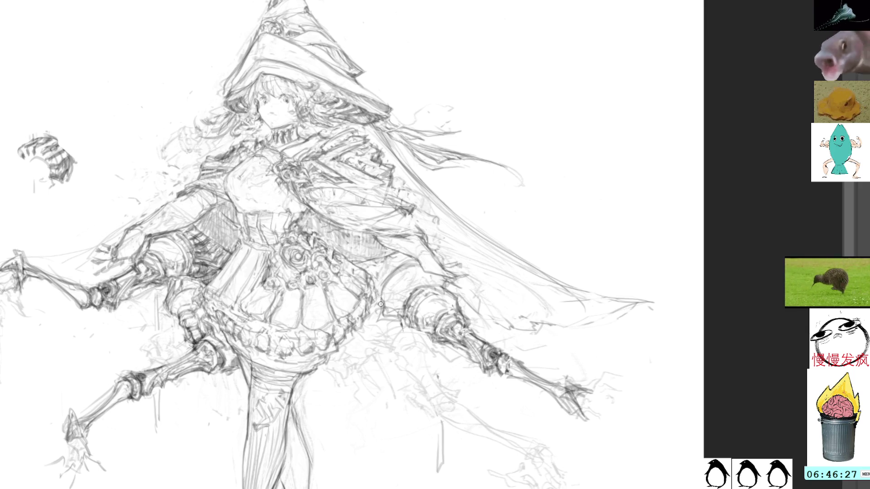
{"action": "mouse_move", "coordinate": [385, 287]}
{"action": "left_mouse_down"}
{"action": "mouse_move", "coordinate": [391, 304]}
{"action": "mouse_move", "coordinate": [388, 287]}
{"action": "left_mouse_up"}
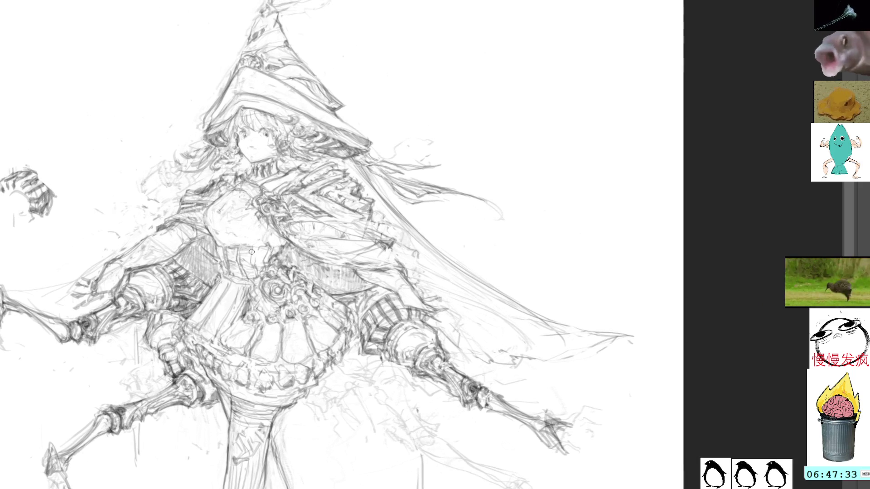
{"action": "mouse_move", "coordinate": [247, 297]}
{"action": "left_mouse_down"}
{"action": "mouse_move", "coordinate": [235, 286]}
{"action": "mouse_move", "coordinate": [206, 304]}
{"action": "mouse_move", "coordinate": [240, 318]}
{"action": "left_mouse_up"}
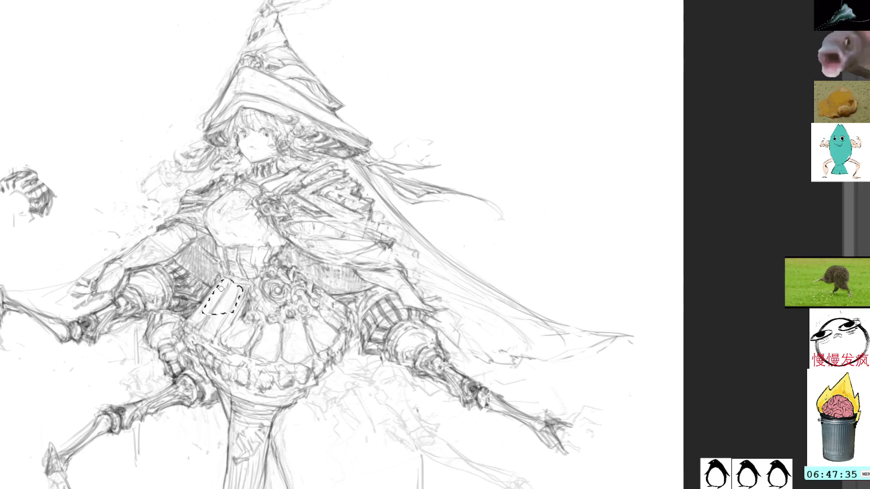
{"action": "left_click", "coordinate": [372, 232]}
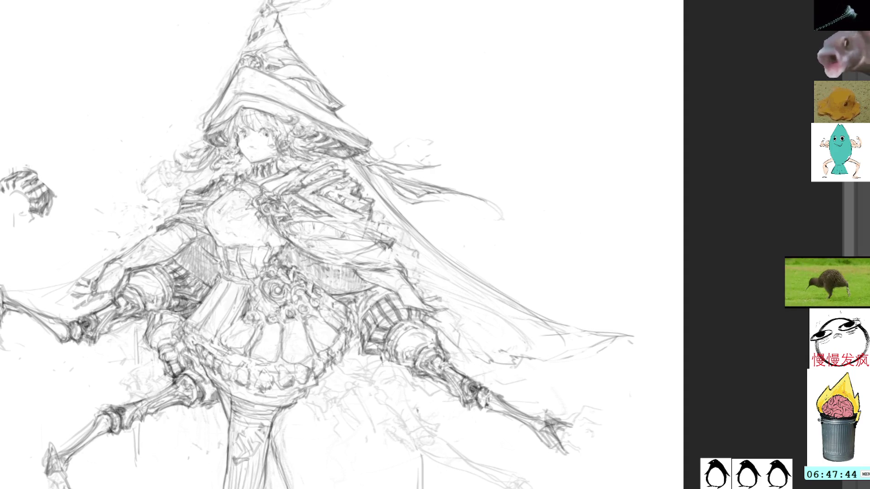
Draw short pencil strokes beneath the skirt hem at the top of the legs.
{"action": "scroll", "coordinate": [304, 244], "scroll_direction": "down", "scroll_amount": 2}
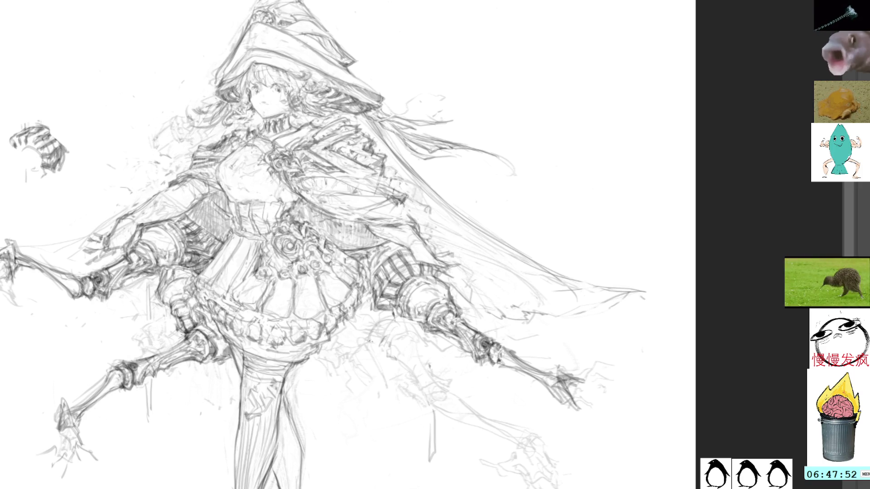
{"action": "left_click_drag", "start_coordinate": [393, 352], "coordinate": [422, 409]}
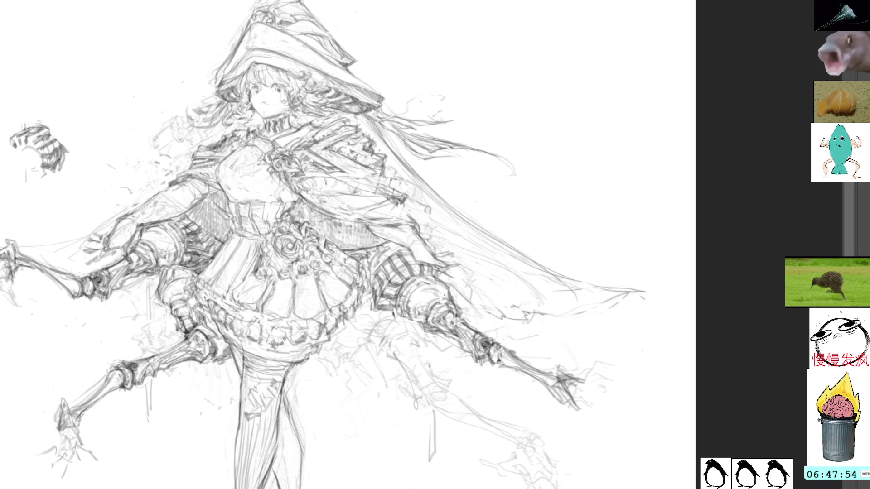
{"action": "left_click_drag", "start_coordinate": [386, 330], "coordinate": [382, 363]}
{"action": "mouse_move", "coordinate": [421, 330]}
{"action": "left_mouse_down"}
{"action": "mouse_move", "coordinate": [393, 347]}
{"action": "mouse_move", "coordinate": [359, 343]}
{"action": "mouse_move", "coordinate": [352, 332]}
{"action": "mouse_move", "coordinate": [352, 341]}
{"action": "left_mouse_up"}
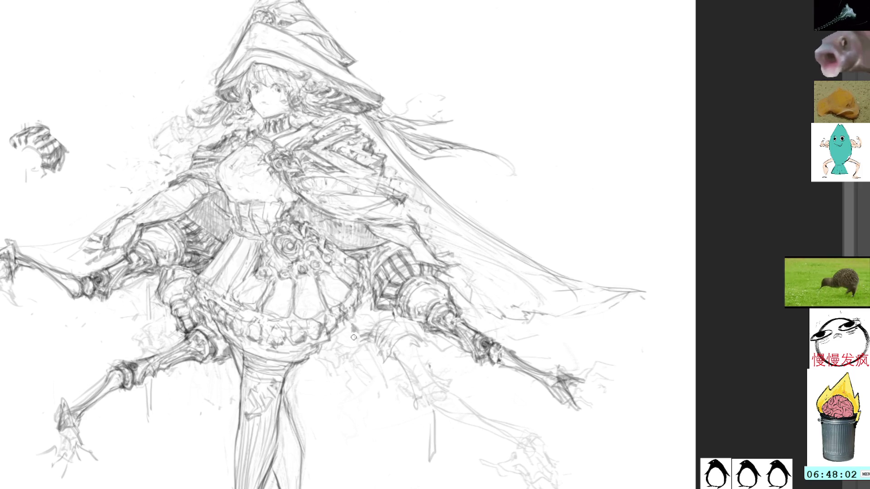
Hatch shading just below the skirt hem, then lasso a small area there and deselect.
{"action": "left_click_drag", "start_coordinate": [358, 329], "coordinate": [352, 340]}
{"action": "mouse_move", "coordinate": [371, 336]}
{"action": "left_mouse_down"}
{"action": "mouse_move", "coordinate": [354, 340]}
{"action": "mouse_move", "coordinate": [363, 319]}
{"action": "left_mouse_up"}
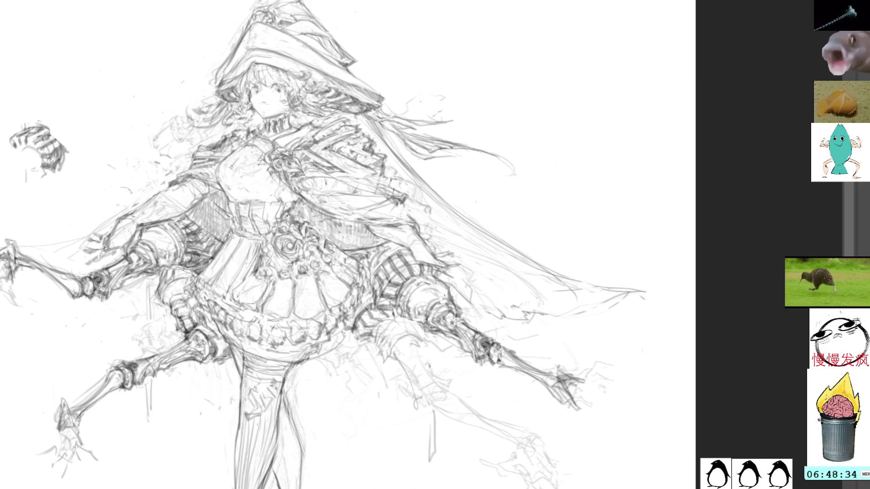
{"action": "mouse_move", "coordinate": [354, 349]}
{"action": "left_mouse_down"}
{"action": "mouse_move", "coordinate": [302, 362]}
{"action": "mouse_move", "coordinate": [302, 373]}
{"action": "mouse_move", "coordinate": [344, 339]}
{"action": "mouse_move", "coordinate": [314, 360]}
{"action": "left_mouse_up"}
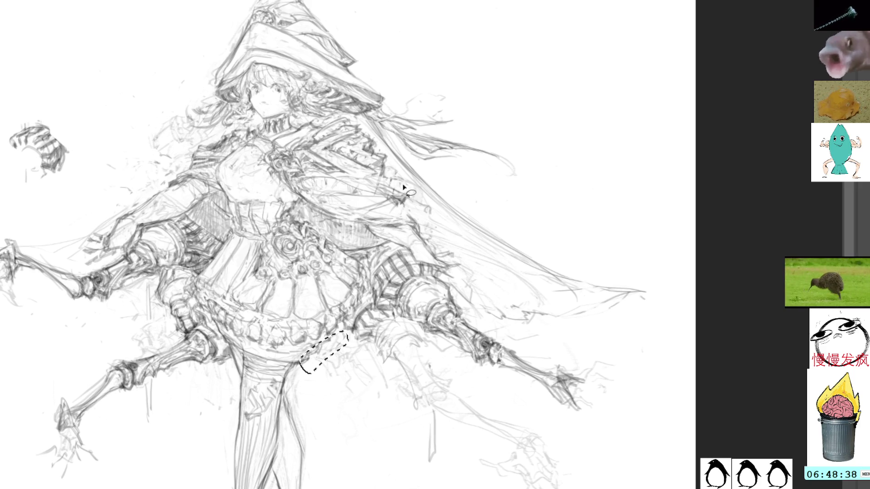
{"action": "key", "text": "ctrl+d"}
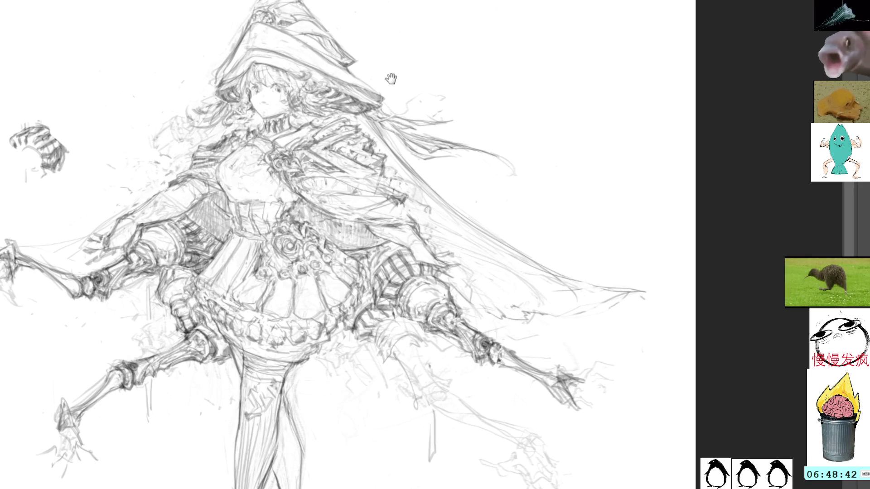
Hatch dark shading onto the left mechanical arm joint beside the skirt, redoing unwanted strokes.
{"action": "scroll", "coordinate": [391, 79], "scroll_direction": "down", "scroll_amount": 2}
{"action": "scroll", "coordinate": [390, 76], "scroll_direction": "up", "scroll_amount": 3}
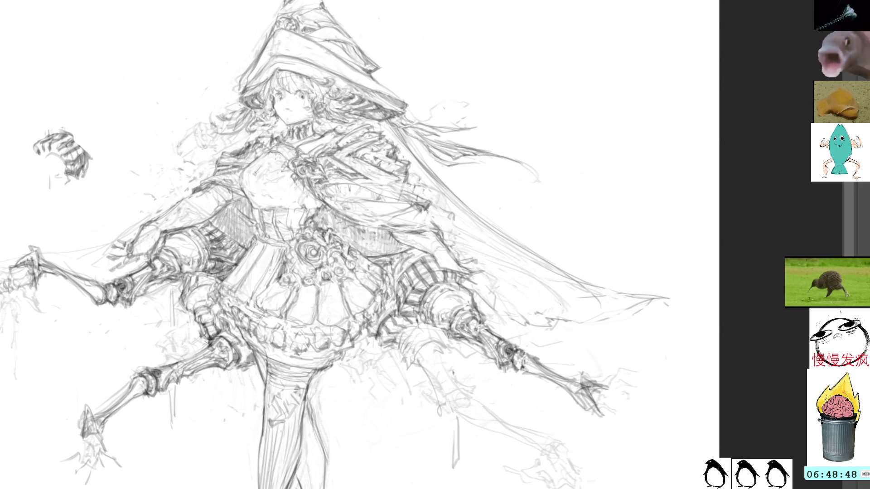
{"action": "left_click_drag", "start_coordinate": [185, 285], "coordinate": [191, 312]}
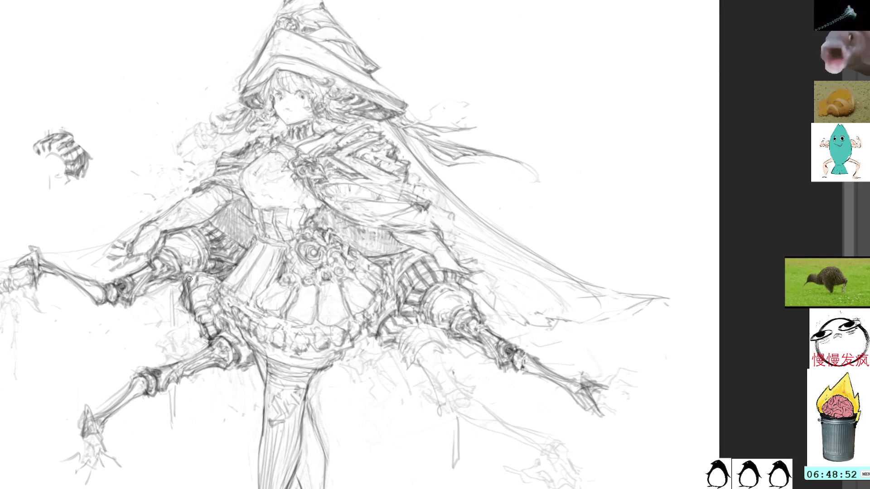
{"action": "mouse_move", "coordinate": [193, 276]}
{"action": "left_mouse_down"}
{"action": "mouse_move", "coordinate": [195, 305]}
{"action": "mouse_move", "coordinate": [195, 291]}
{"action": "left_mouse_up"}
{"action": "mouse_move", "coordinate": [191, 278]}
{"action": "left_mouse_down"}
{"action": "mouse_move", "coordinate": [196, 305]}
{"action": "mouse_move", "coordinate": [196, 295]}
{"action": "left_mouse_up"}
{"action": "key", "text": "ctrl+z"}
{"action": "key", "text": "ctrl+z"}
{"action": "left_click_drag", "start_coordinate": [204, 282], "coordinate": [192, 294]}
{"action": "key", "text": "ctrl+z"}
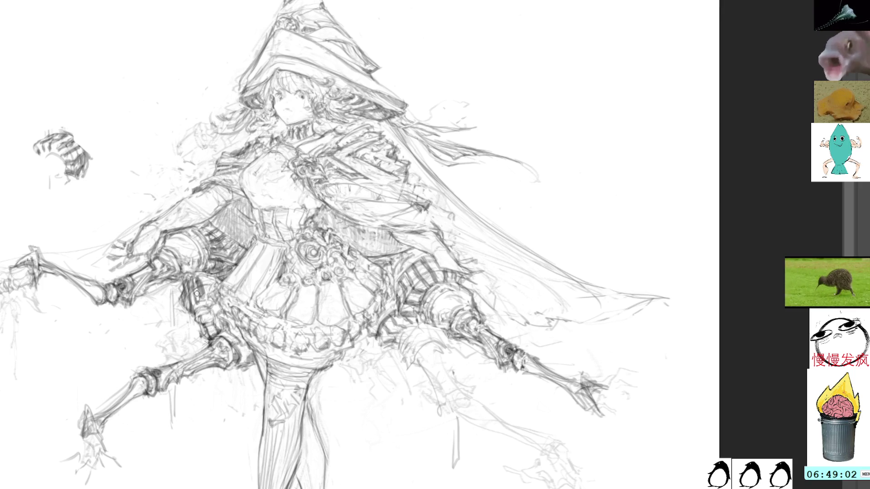
{"action": "mouse_move", "coordinate": [205, 280]}
{"action": "left_mouse_down"}
{"action": "mouse_move", "coordinate": [201, 295]}
{"action": "mouse_move", "coordinate": [198, 285]}
{"action": "left_mouse_up"}
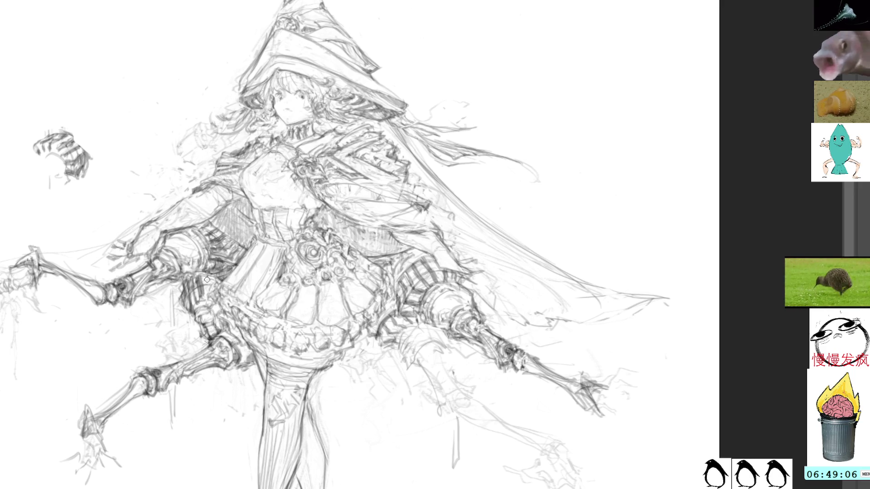
{"action": "left_click_drag", "start_coordinate": [345, 235], "coordinate": [265, 232]}
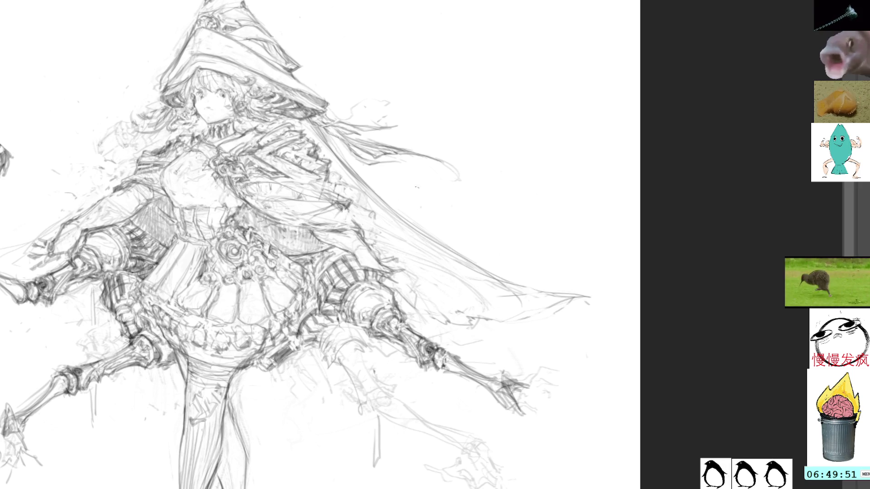
Sketch loose pencil strokes around the lower right skeletal claw and hand.
{"action": "left_click_drag", "start_coordinate": [525, 299], "coordinate": [412, 38]}
{"action": "mouse_move", "coordinate": [469, 263]}
{"action": "left_mouse_down"}
{"action": "mouse_move", "coordinate": [491, 288]}
{"action": "mouse_move", "coordinate": [469, 290]}
{"action": "mouse_move", "coordinate": [463, 311]}
{"action": "left_mouse_up"}
{"action": "left_click_drag", "start_coordinate": [461, 280], "coordinate": [455, 286]}
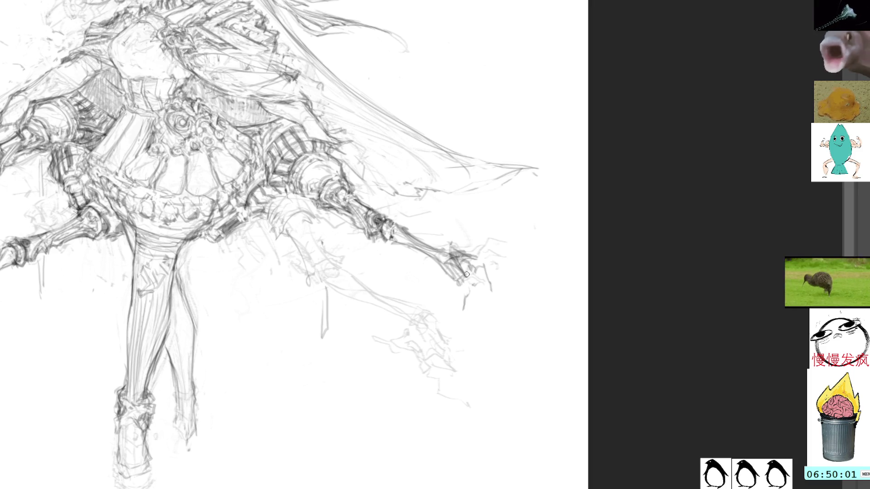
{"action": "left_click_drag", "start_coordinate": [469, 287], "coordinate": [492, 280]}
{"action": "mouse_move", "coordinate": [487, 282]}
{"action": "left_mouse_down"}
{"action": "mouse_move", "coordinate": [504, 264]}
{"action": "mouse_move", "coordinate": [524, 264]}
{"action": "left_mouse_up"}
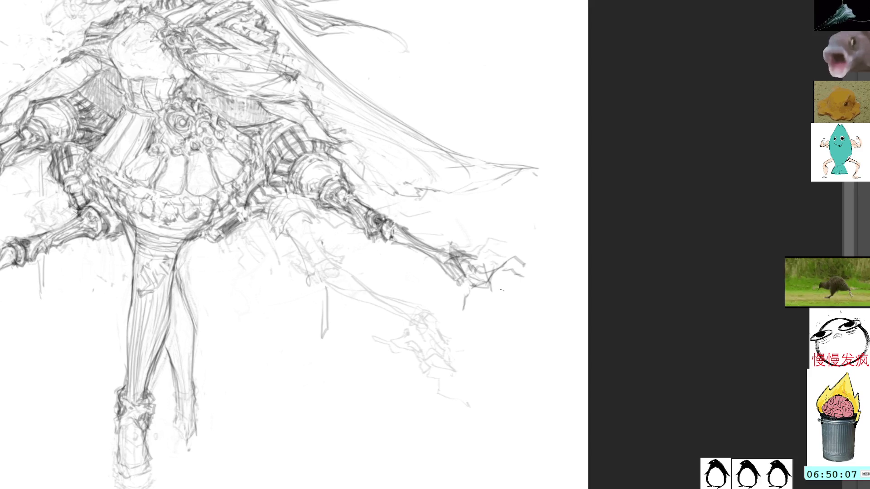
{"action": "mouse_move", "coordinate": [470, 303]}
{"action": "left_mouse_down"}
{"action": "mouse_move", "coordinate": [455, 290]}
{"action": "mouse_move", "coordinate": [505, 282]}
{"action": "left_mouse_up"}
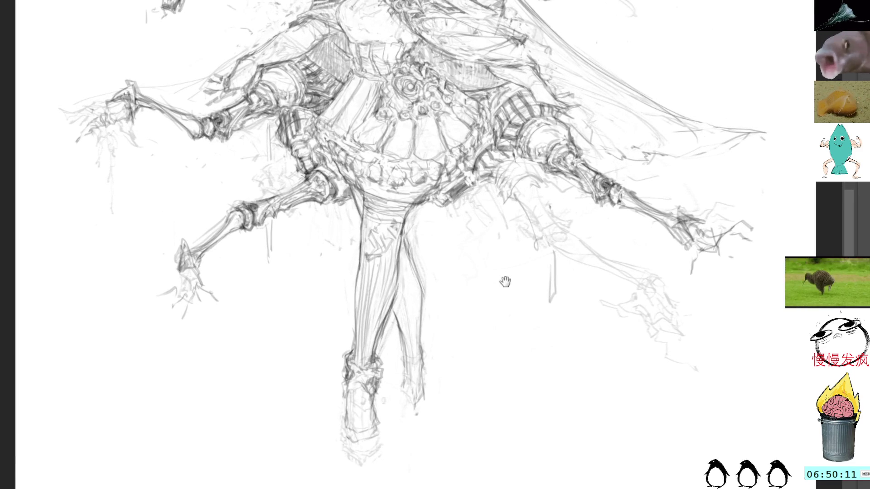
{"action": "mouse_move", "coordinate": [505, 282]}
{"action": "left_mouse_down"}
{"action": "mouse_move", "coordinate": [490, 326]}
{"action": "mouse_move", "coordinate": [487, 277]}
{"action": "left_mouse_up"}
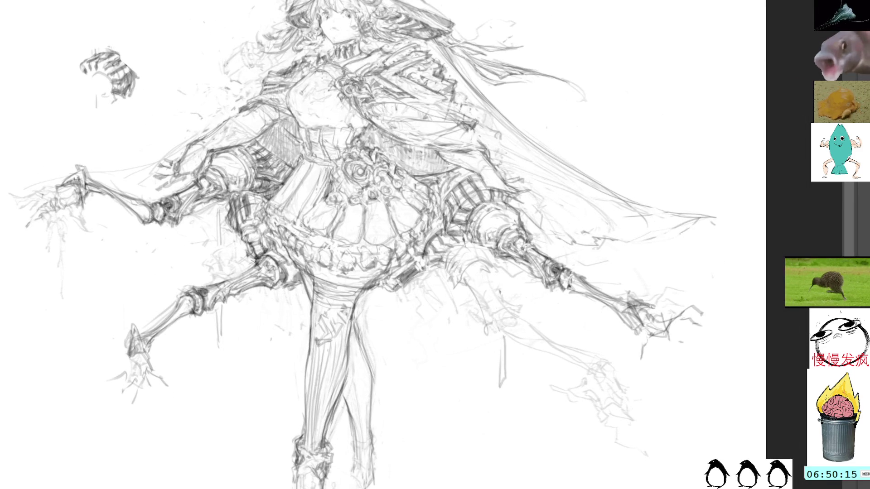